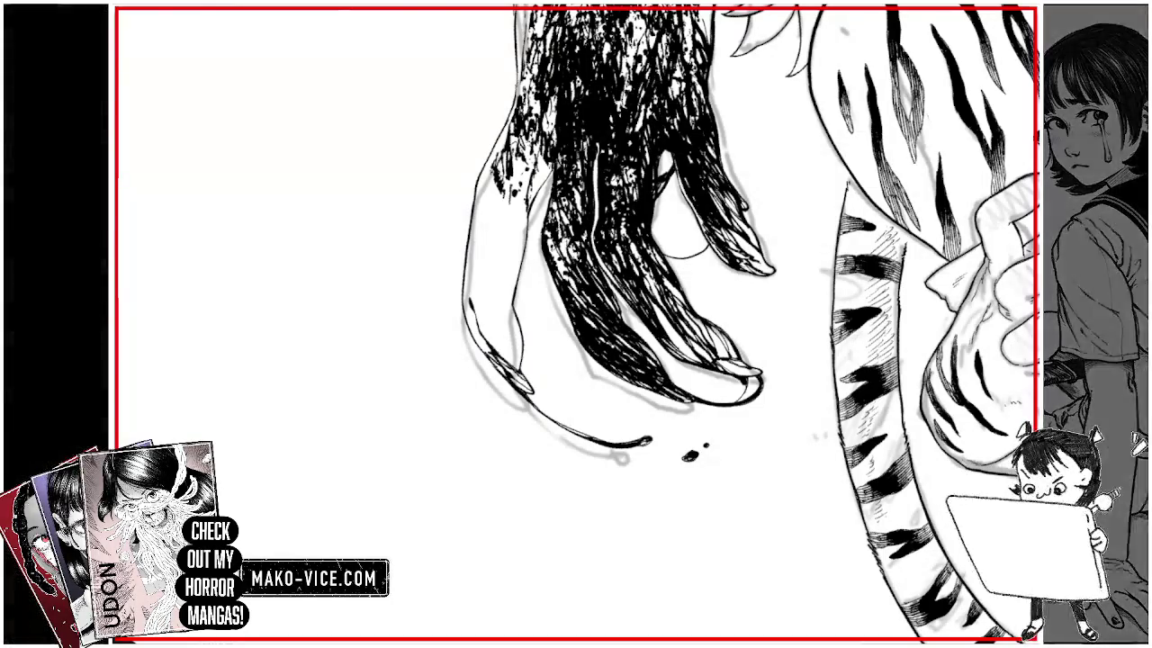
Zoom out so the inked clawed hand shows beside the striped arm and tail
key(ctrl+minus)
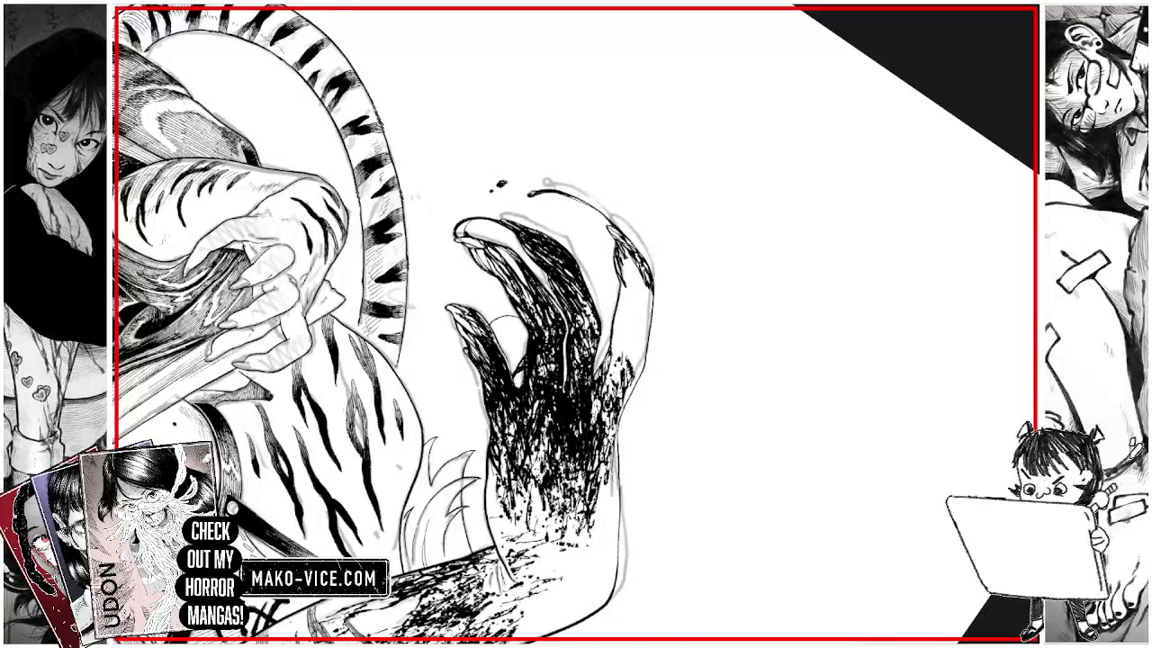
Trace thin ink outlines along the hand's right and left edges and finger contours
drag(620, 288, 610, 384)
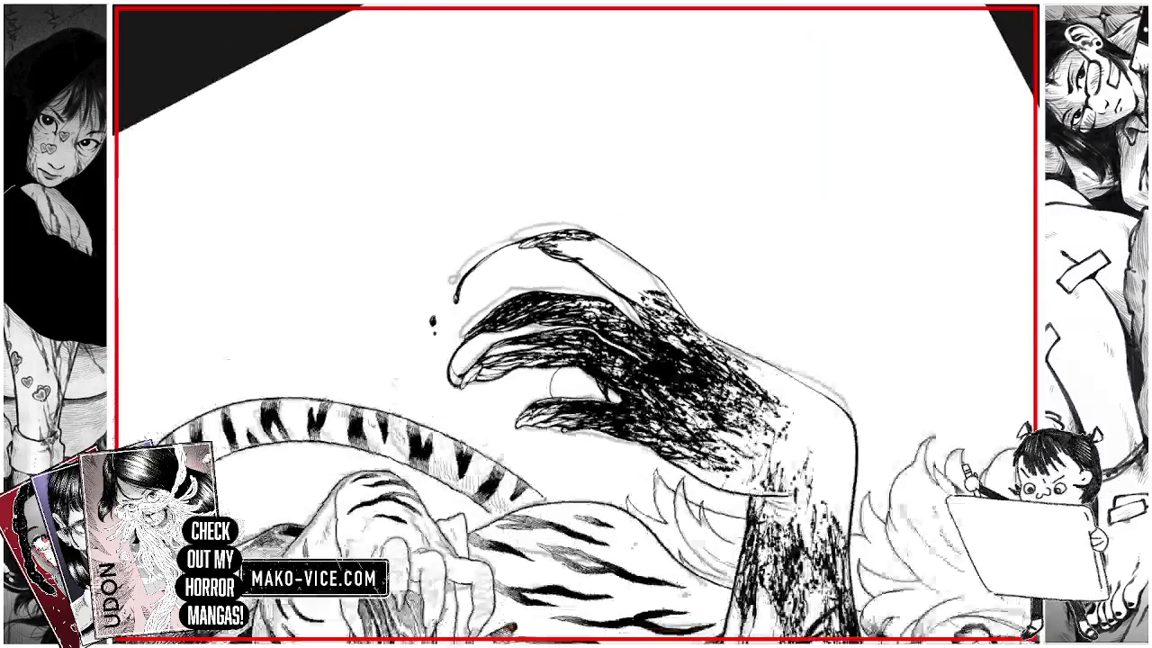
drag(810, 226, 360, 450)
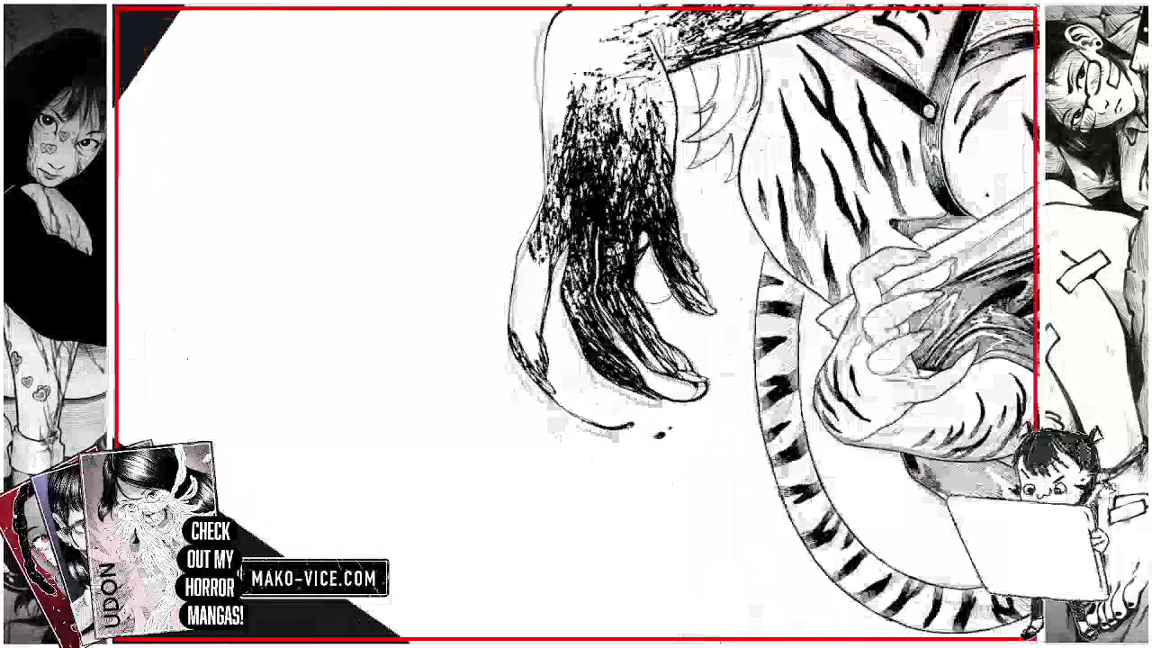
drag(544, 295, 541, 258)
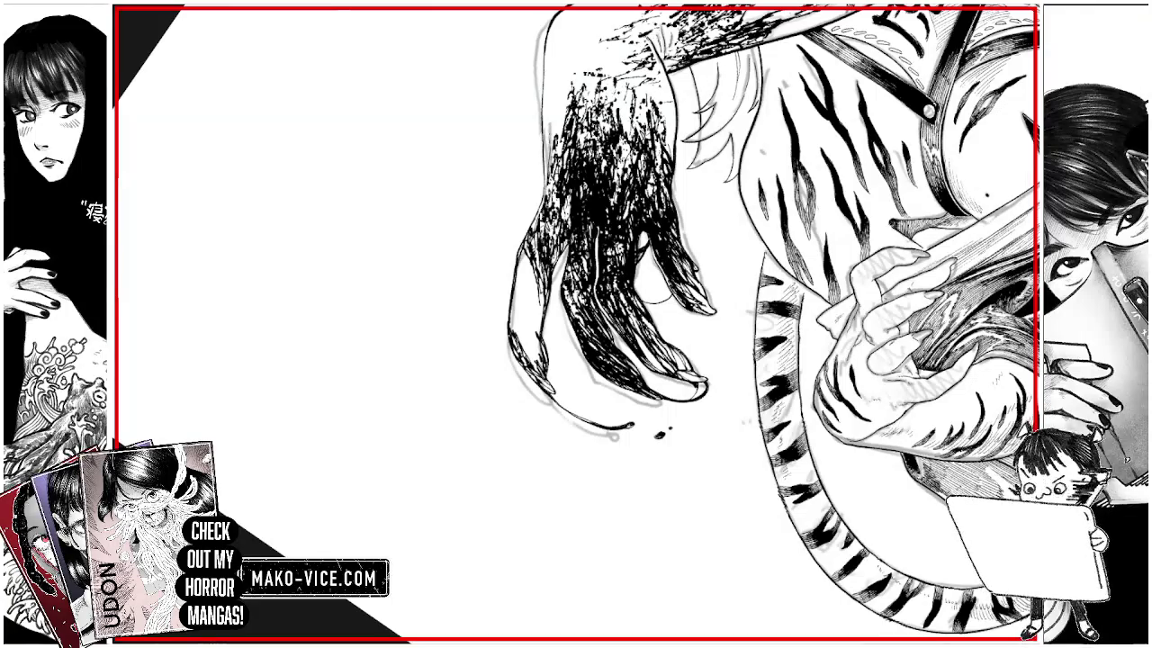
drag(511, 297, 535, 362)
drag(521, 328, 533, 344)
drag(531, 341, 540, 364)
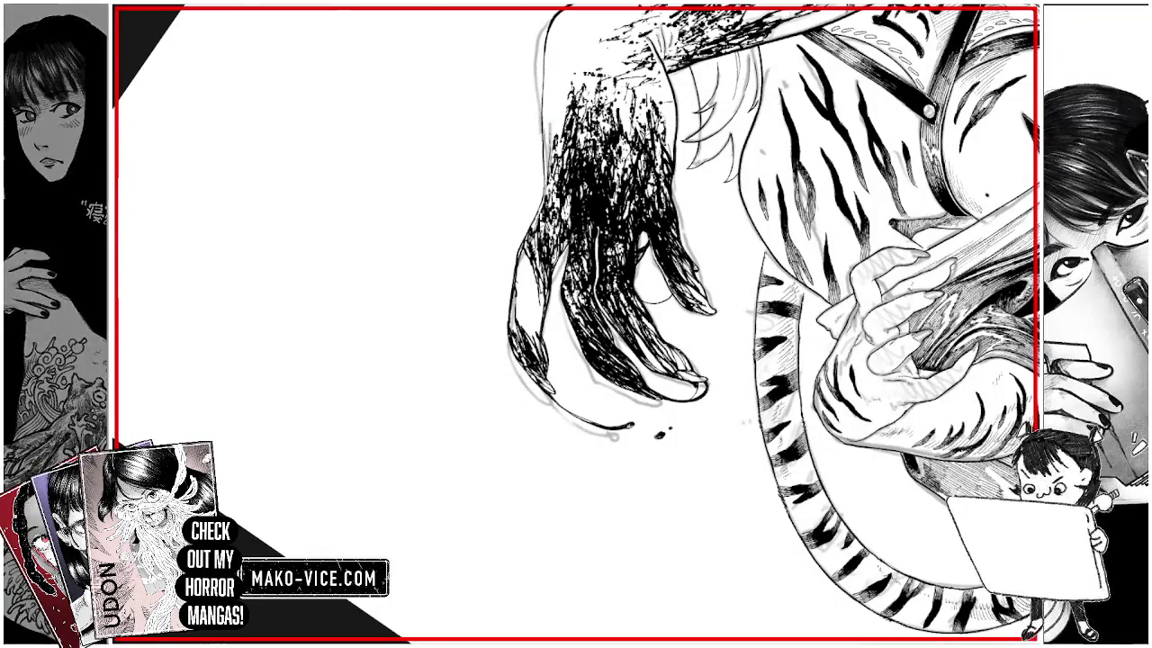
drag(511, 303, 514, 321)
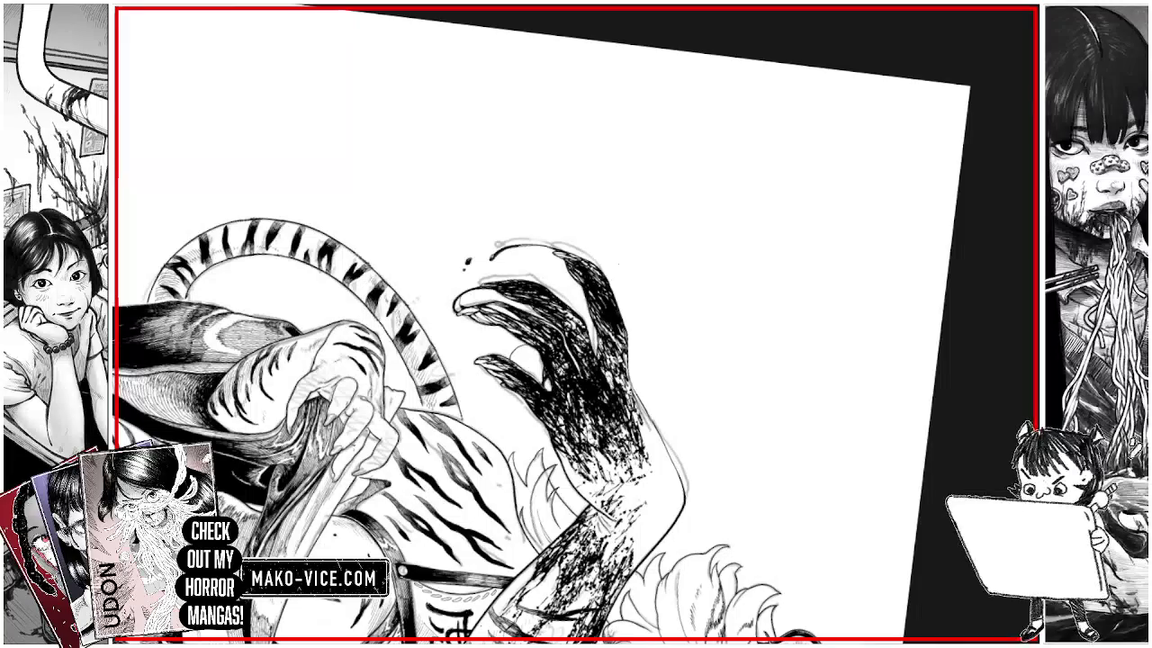
Zoom out to view the whole tiger figure, then zoom back in on the clawed hand
key(ctrl+minus)
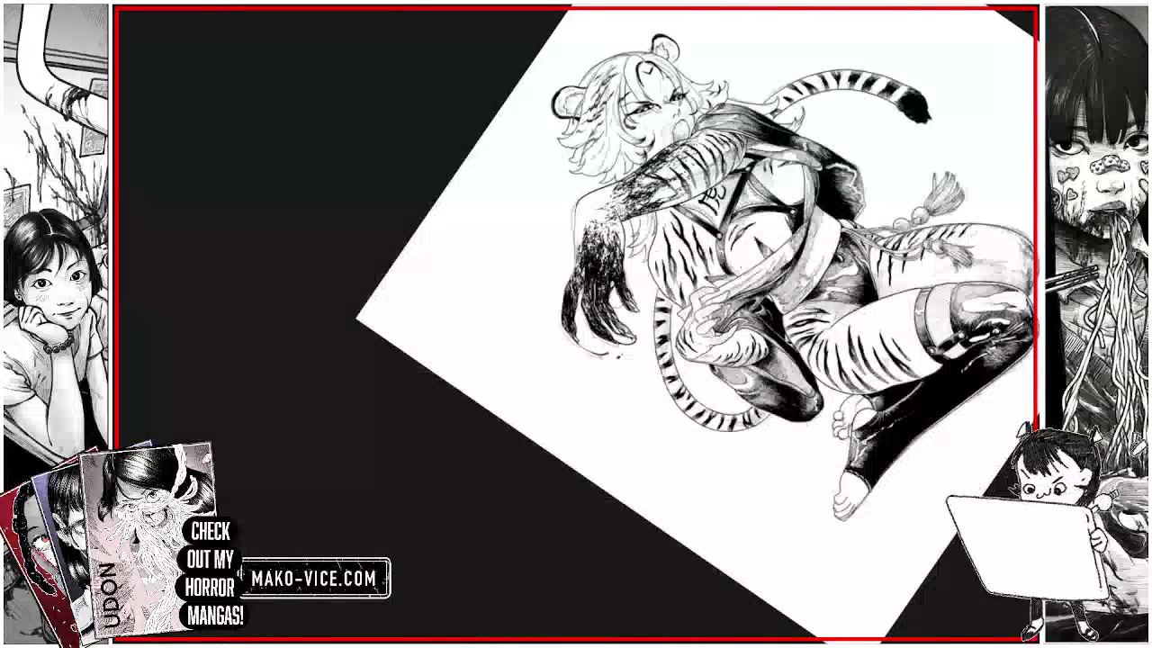
key(ctrl+plus)
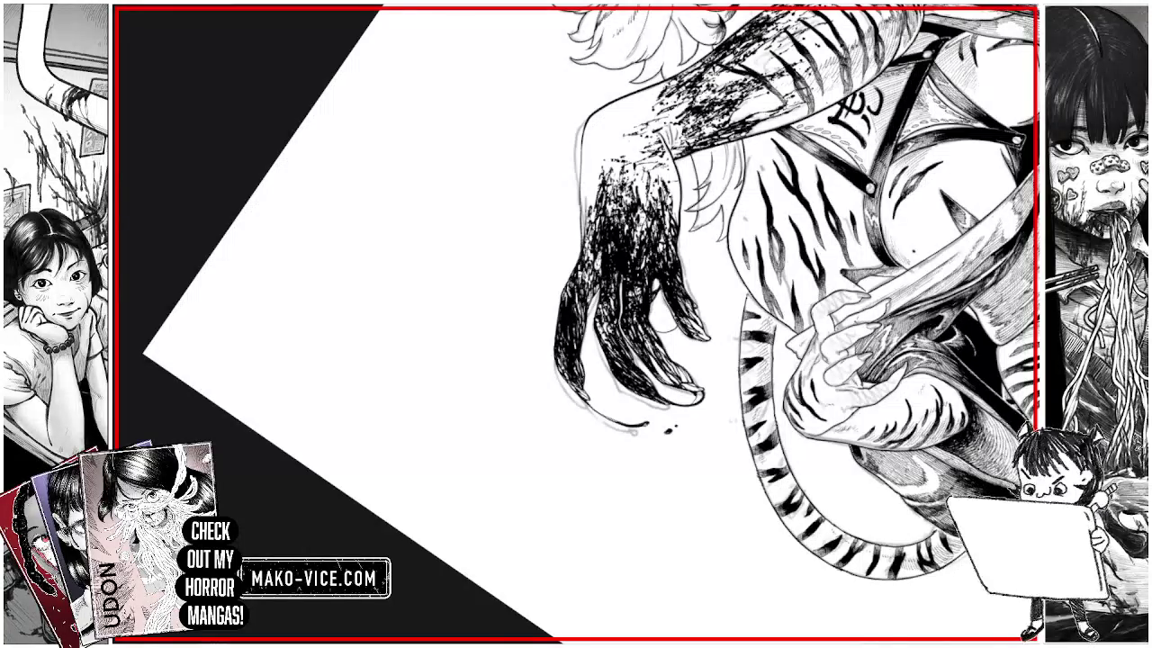
key(ctrl+plus)
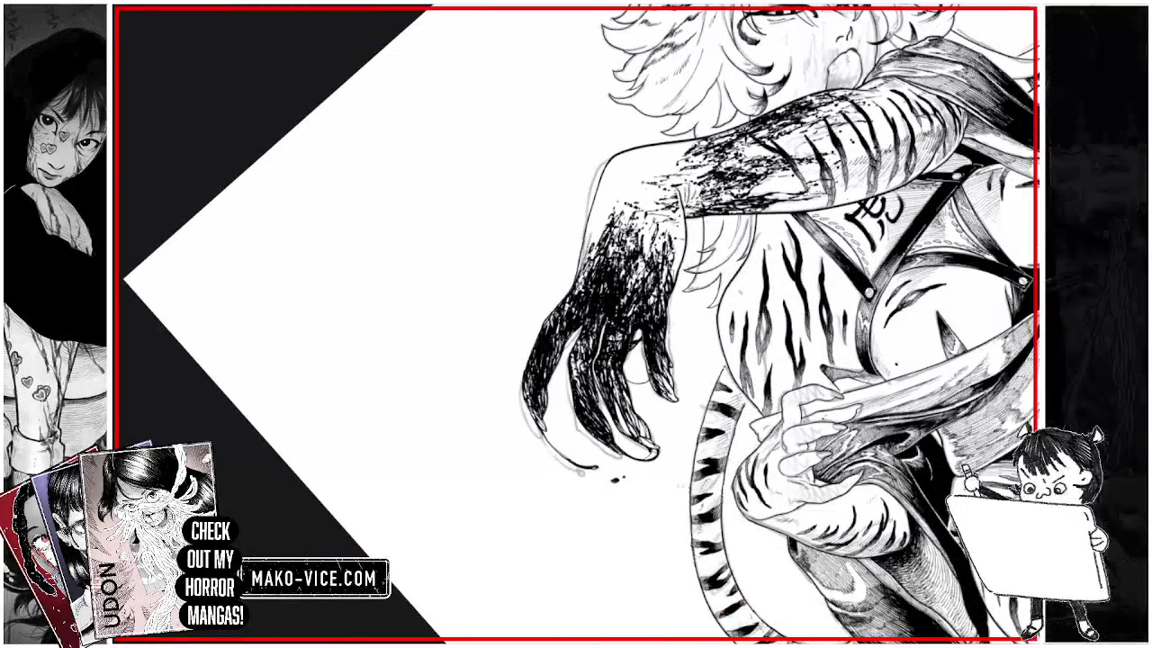
Lasso the hand's dark ink, move it up onto the arm, and erase bits of its left edge
drag(662, 212, 635, 194)
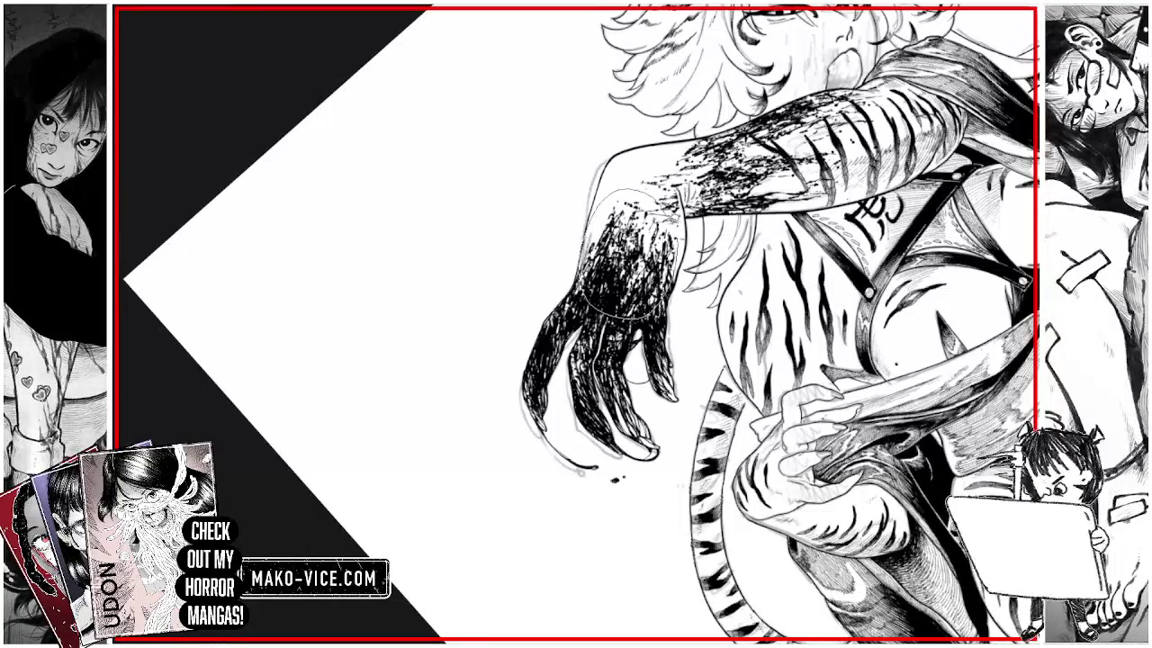
click(684, 361)
drag(631, 261, 635, 193)
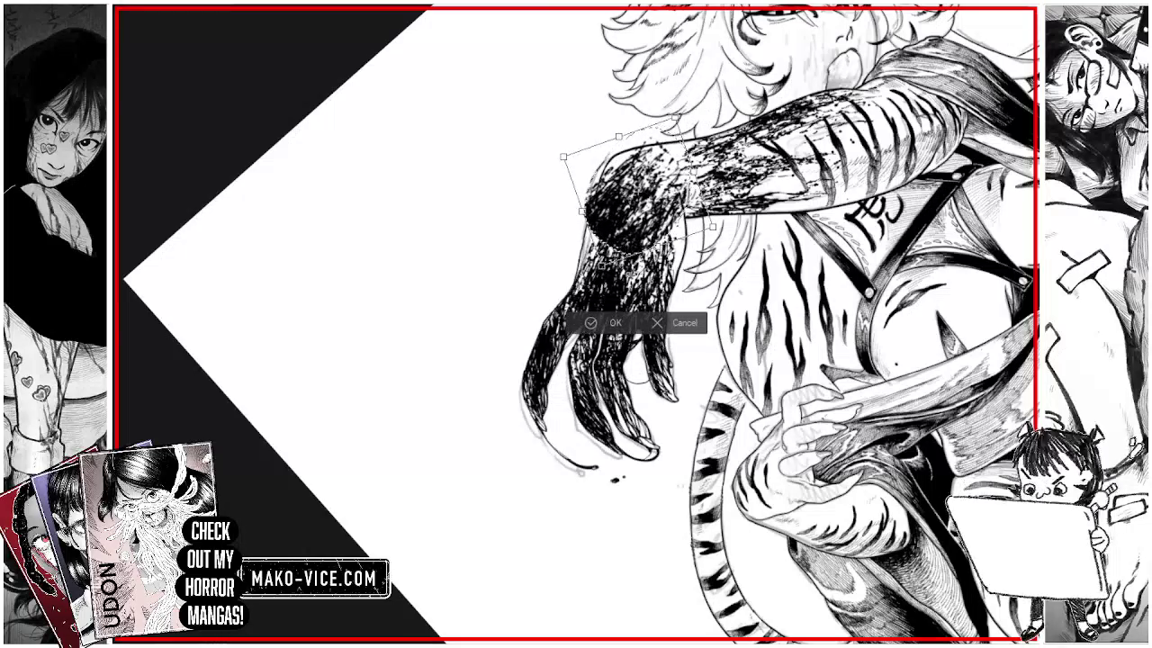
click(608, 326)
key(ctrl+d)
drag(602, 169, 591, 225)
mouse_move(596, 176)
mouse_down()
mouse_move(594, 227)
mouse_move(609, 248)
mouse_move(628, 248)
mouse_up()
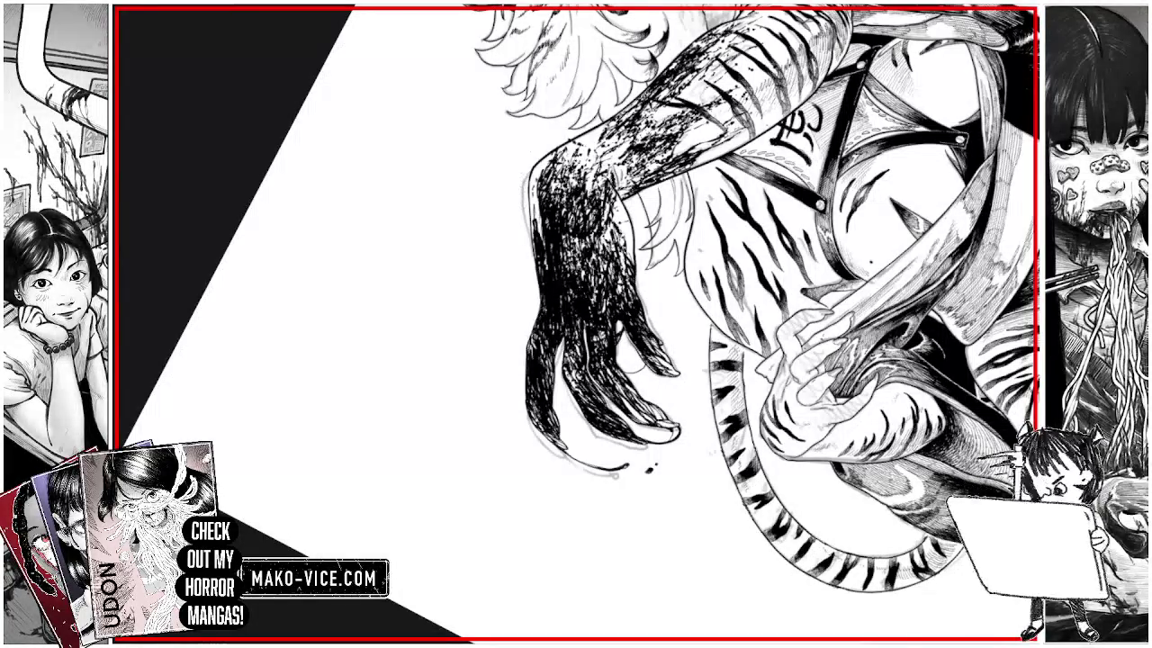
Ink short dark strokes along the blackened arm's left contour
drag(536, 209, 538, 184)
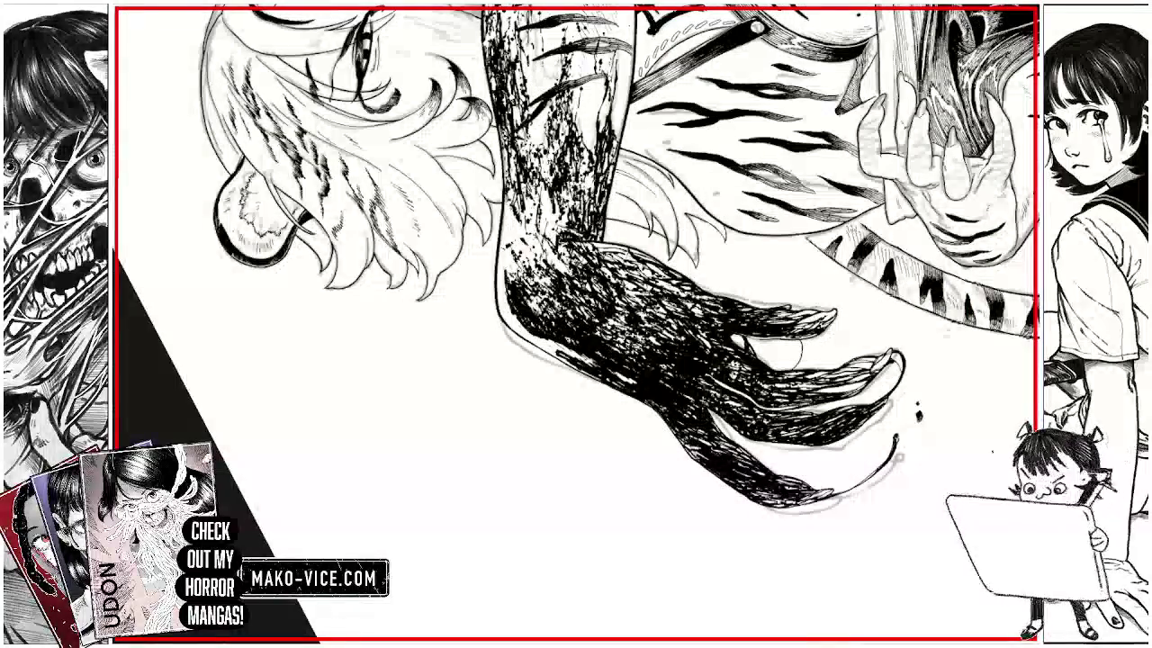
drag(508, 279, 511, 204)
drag(511, 248, 511, 223)
drag(513, 259, 513, 223)
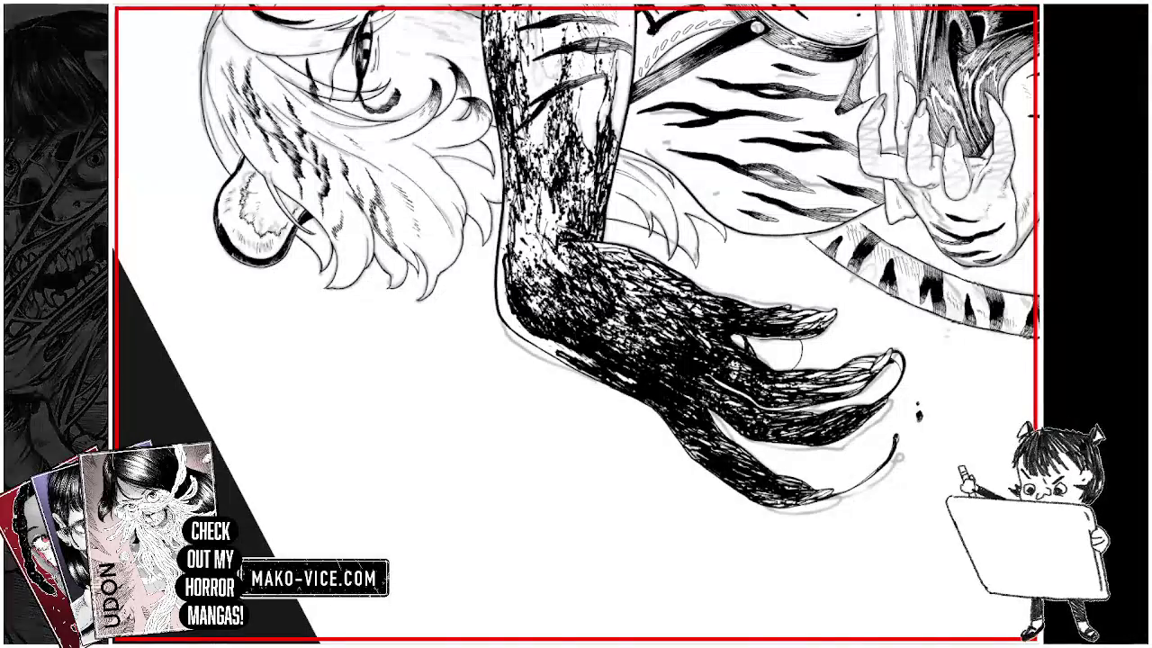
drag(516, 235, 517, 220)
drag(517, 222, 515, 192)
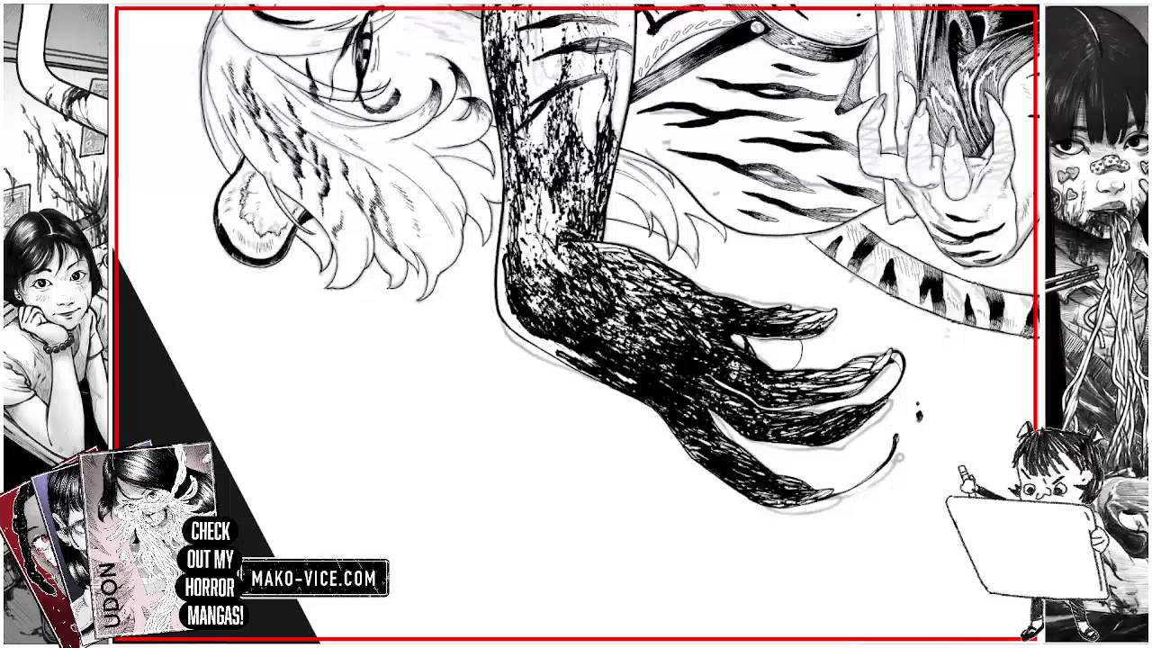
drag(523, 243, 523, 209)
drag(523, 267, 524, 218)
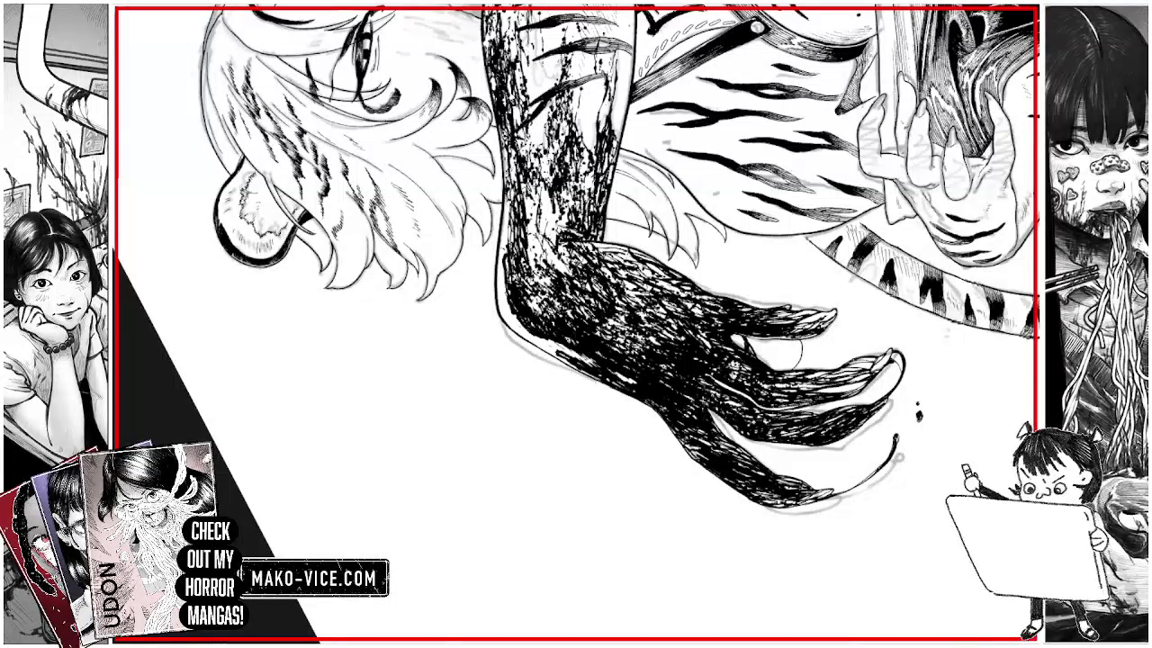
key(ctrl+minus)
key(ctrl+minus)
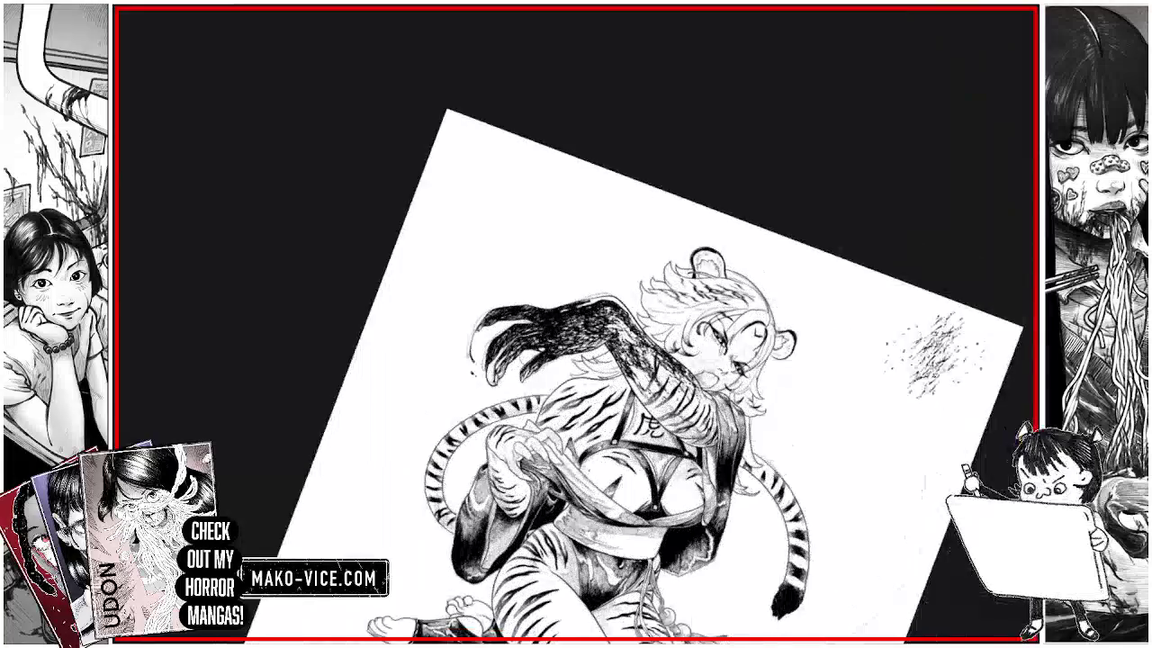
Dab small ink marks along the arm's right side, then fit and rotate the page view
key(ctrl+plus)
drag(602, 320, 629, 369)
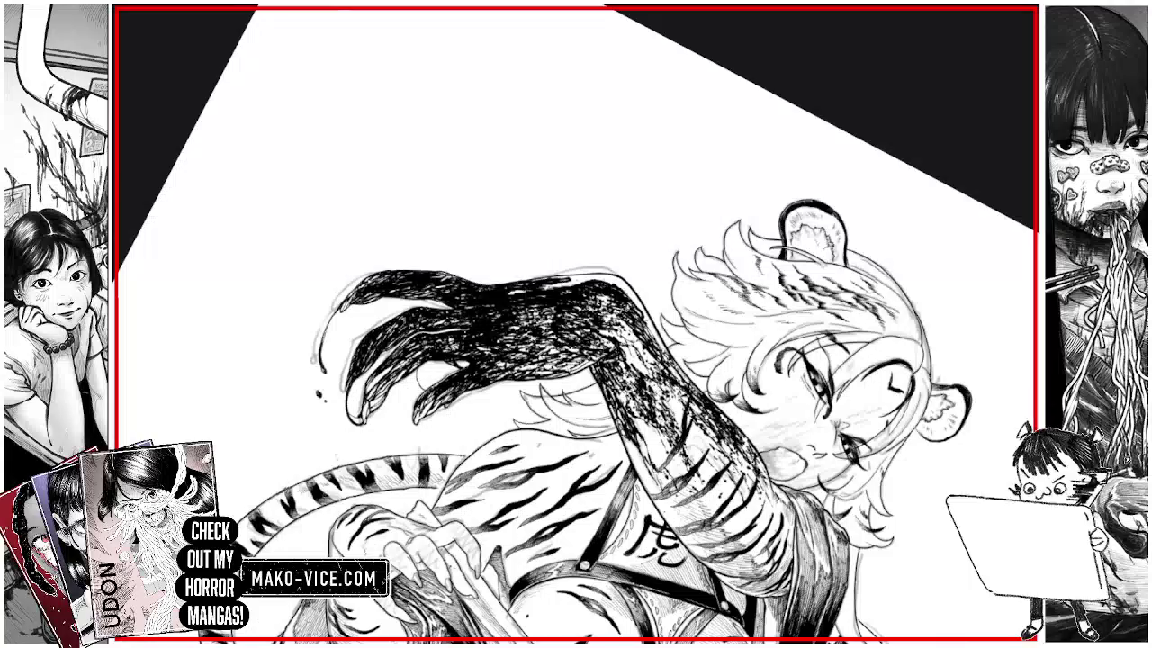
mouse_move(605, 330)
mouse_down()
mouse_move(618, 337)
mouse_move(615, 326)
mouse_move(635, 373)
mouse_move(627, 408)
mouse_up()
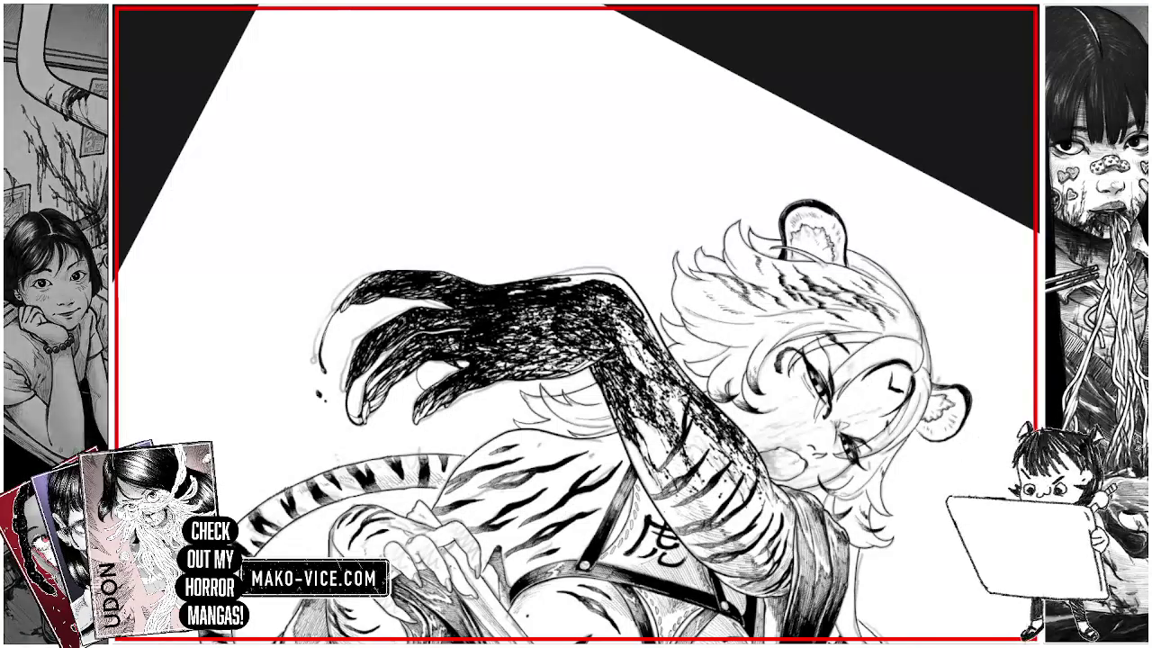
drag(601, 371, 617, 383)
drag(610, 367, 621, 380)
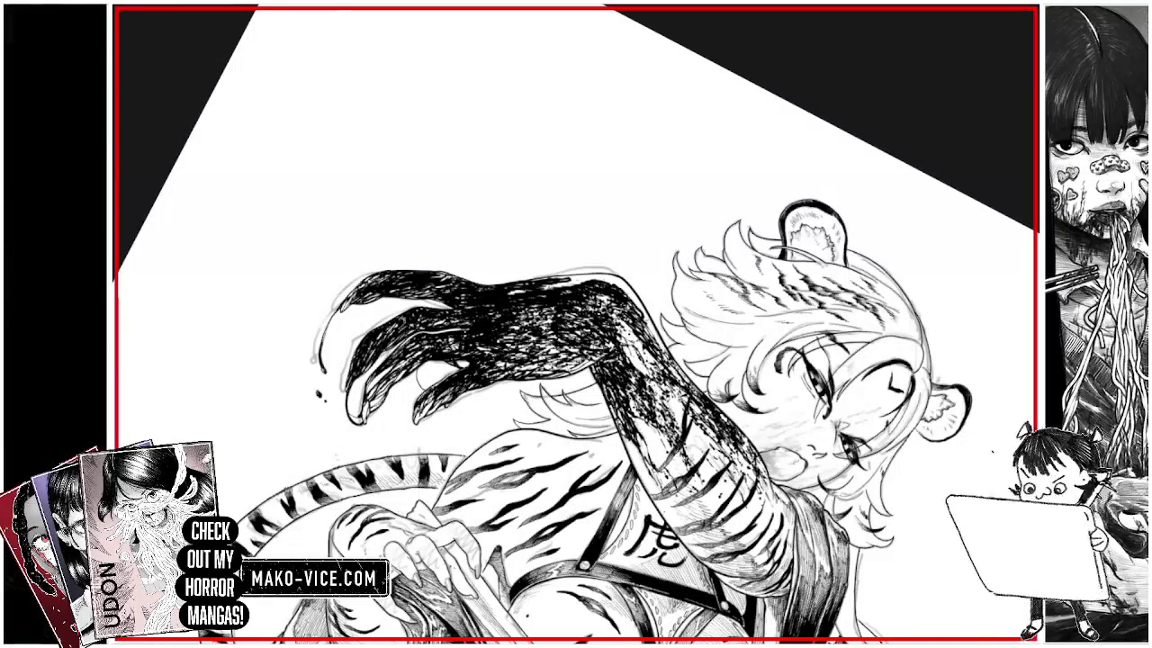
key(ctrl+0)
drag(675, 405, 630, 270)
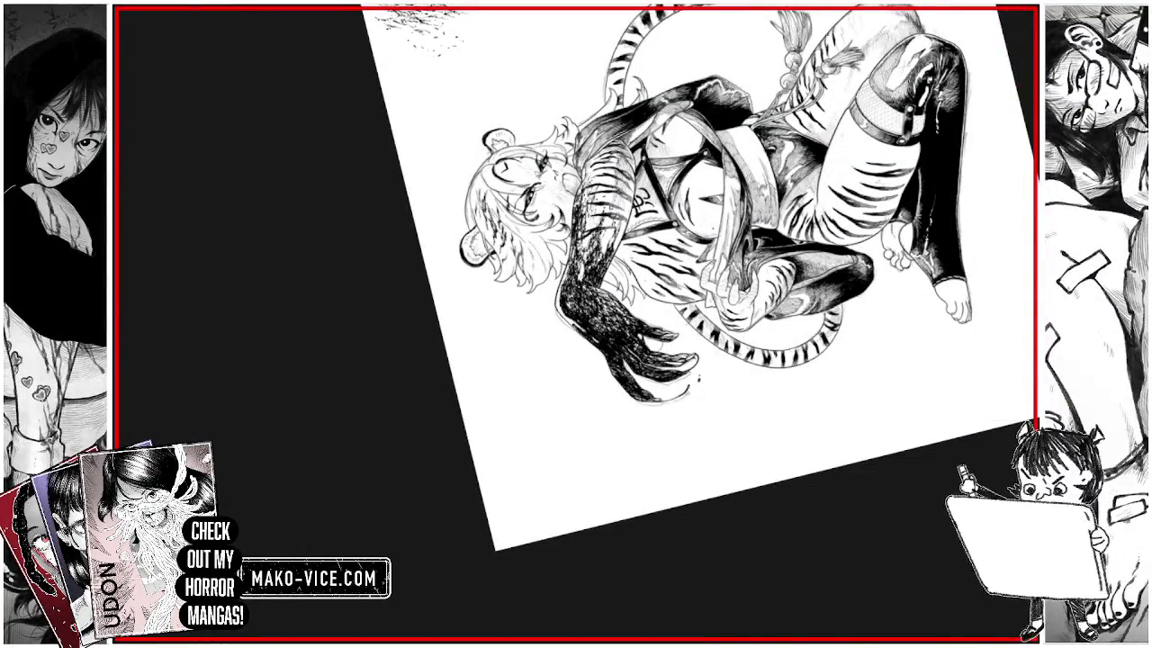
Hatch darker ink texture into the upper forearm and down near the hand
scroll(585, 270, up, 3)
mouse_move(582, 265)
mouse_down()
mouse_move(578, 299)
mouse_move(562, 297)
mouse_move(570, 315)
mouse_move(568, 256)
mouse_up()
drag(570, 209, 574, 229)
mouse_move(583, 198)
mouse_down()
mouse_move(585, 256)
mouse_move(565, 284)
mouse_up()
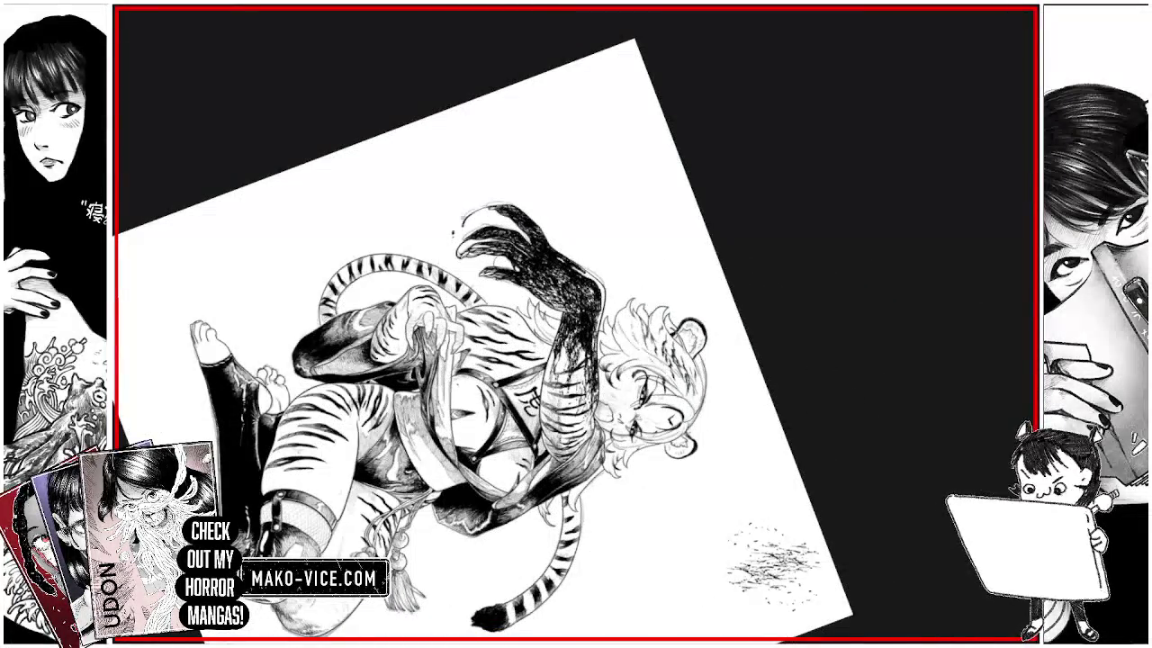
drag(566, 270, 558, 287)
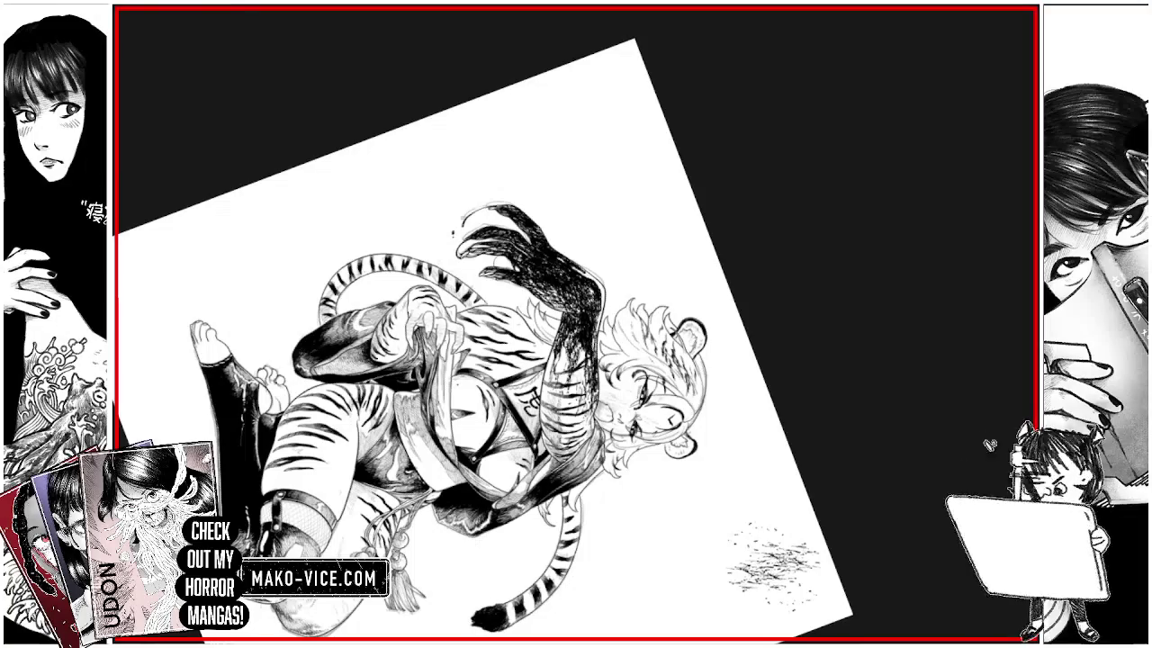
drag(546, 285, 547, 299)
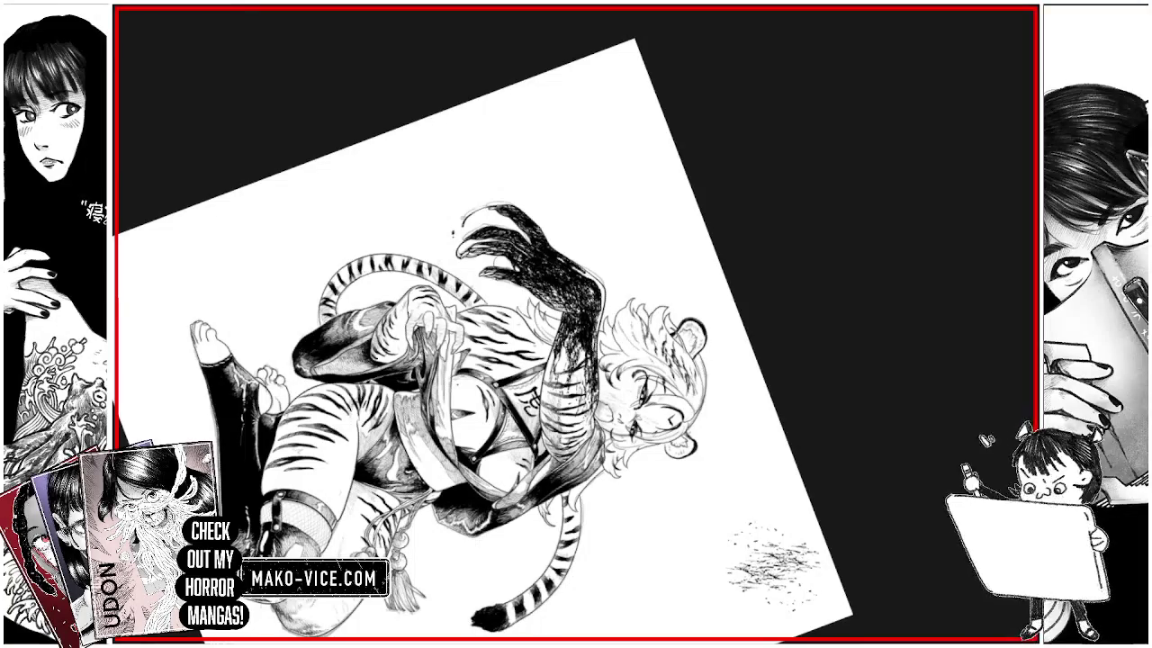
scroll(571, 272, up, 3)
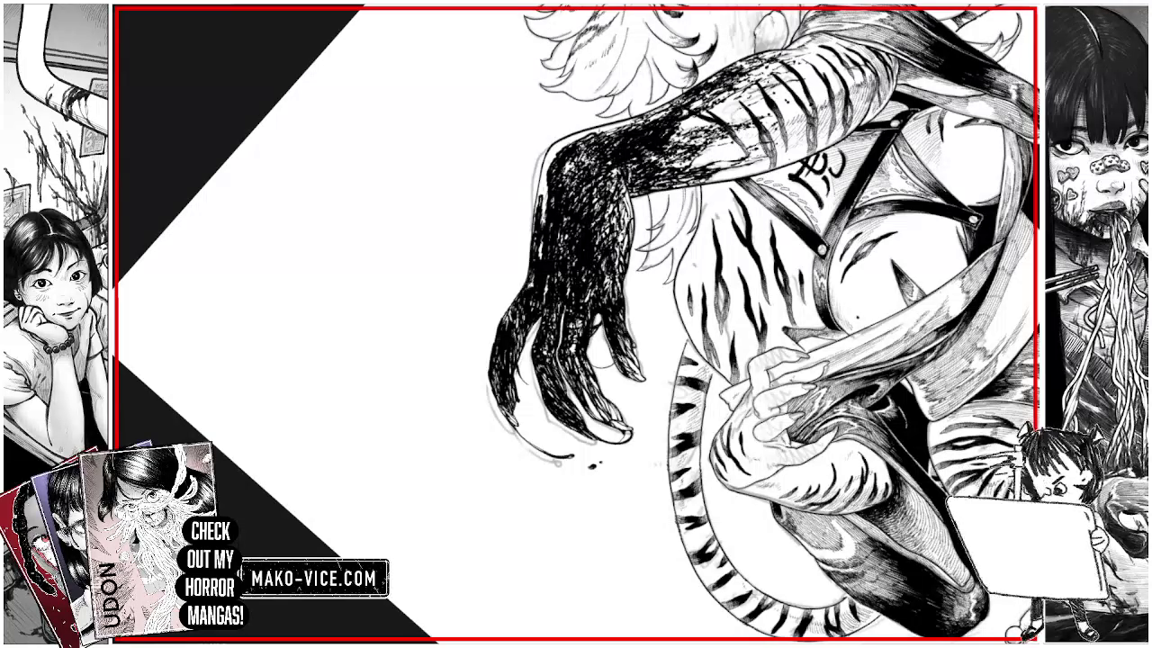
Fit the whole drawing to the window, then zoom back in
key(ctrl+0)
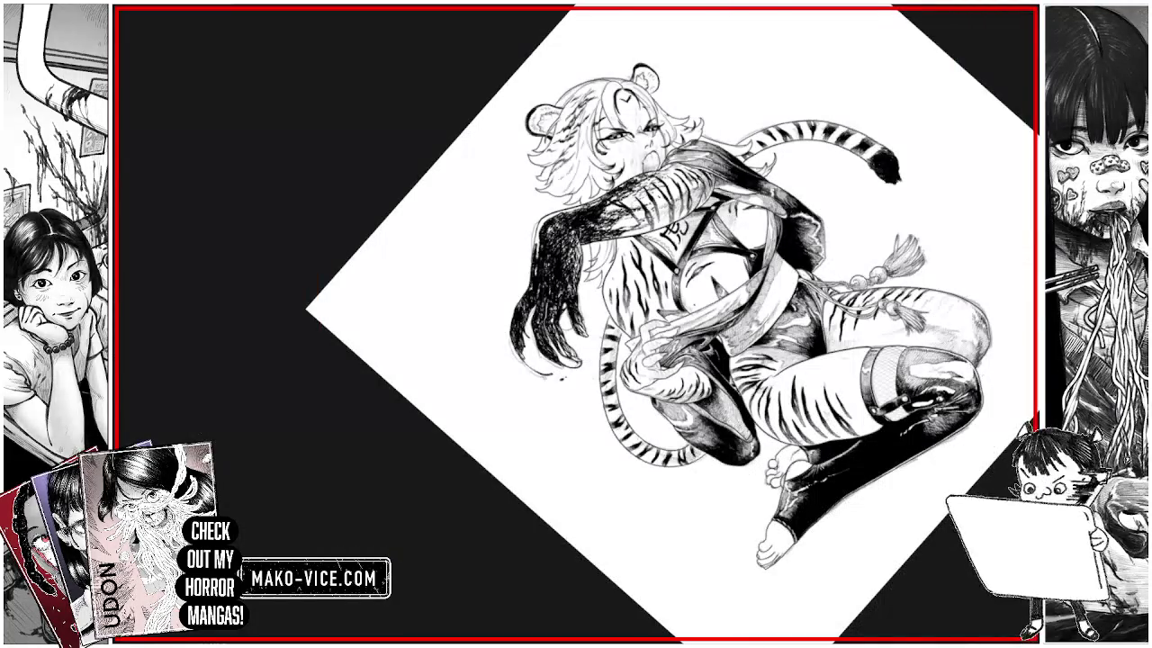
scroll(540, 297, up, 5)
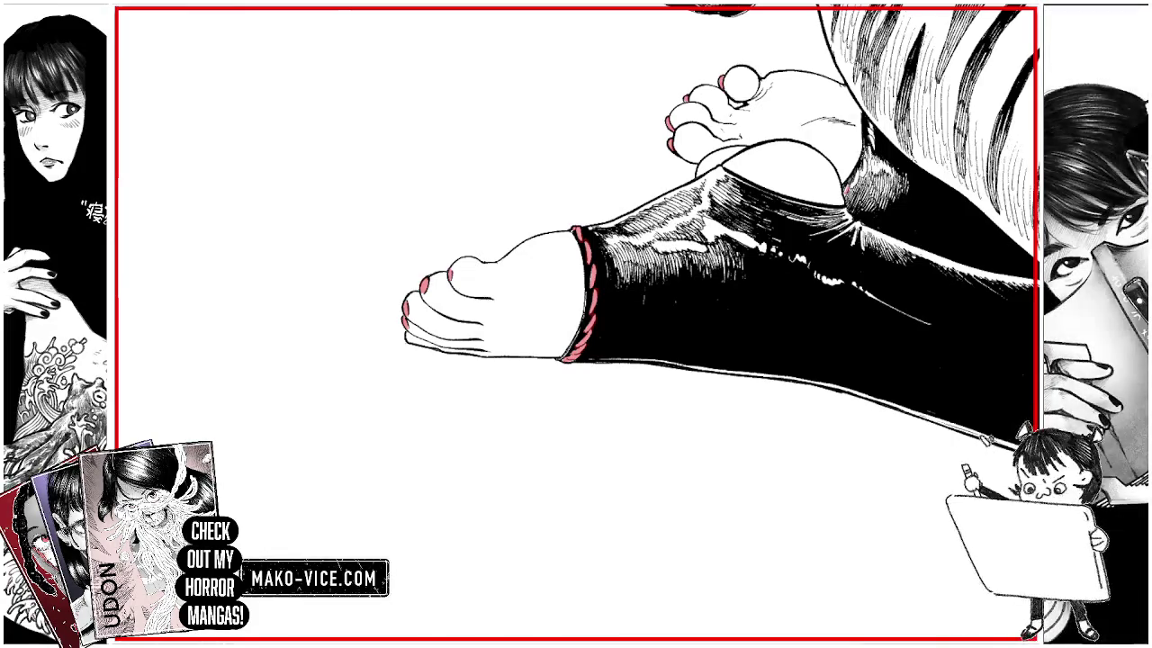
Ink over the pink rough hatching near the stocking's knee
drag(865, 162, 855, 186)
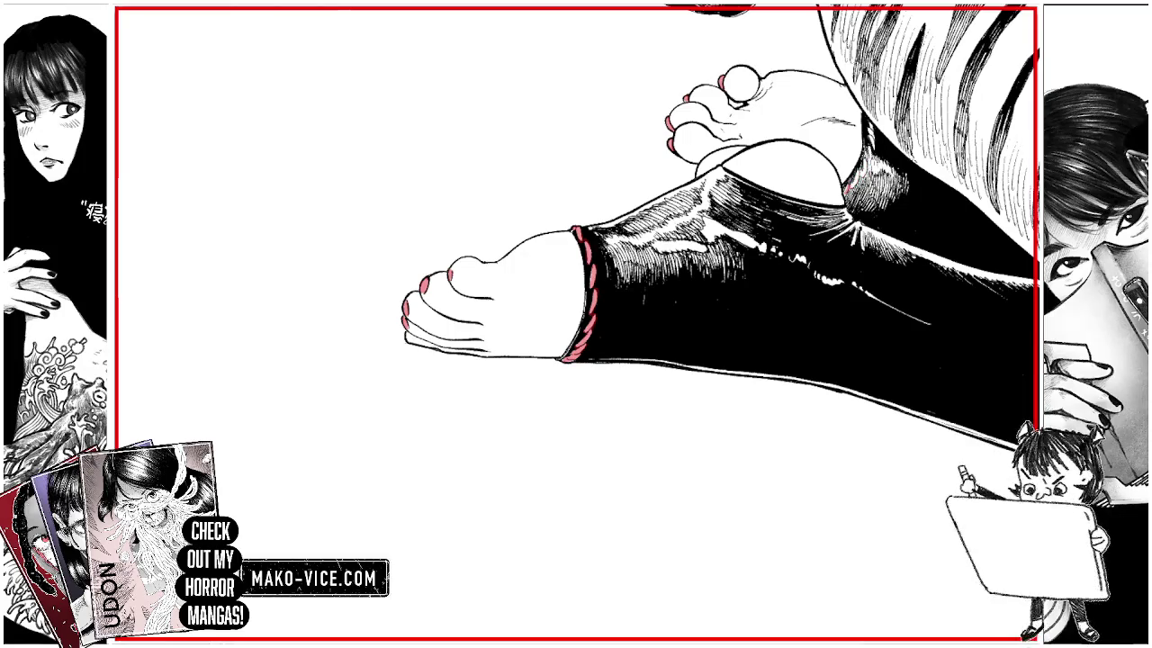